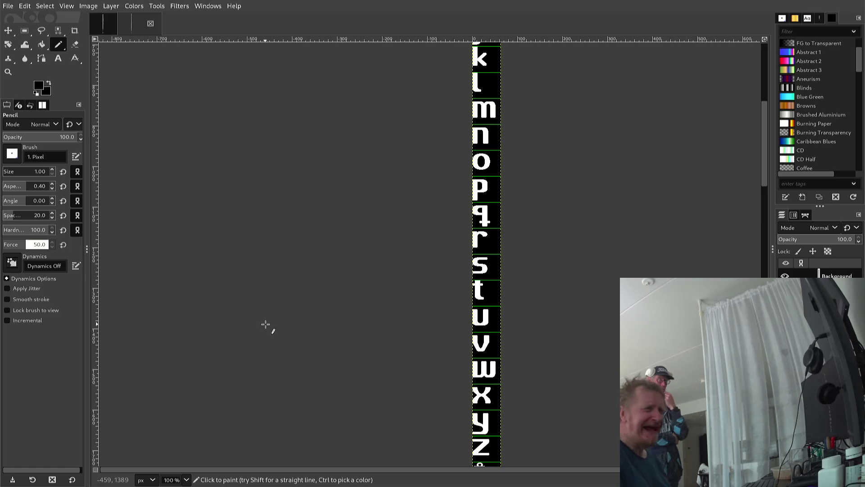
Step: Switch from the GIMP font sheet back to Visual Studio Code showing conn.s
key("alt+Tab")
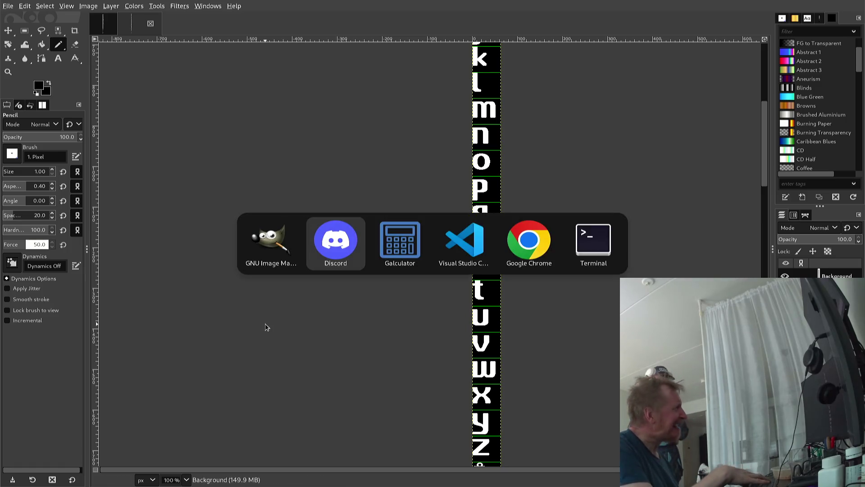
key("alt+Tab")
key("alt+Tab")
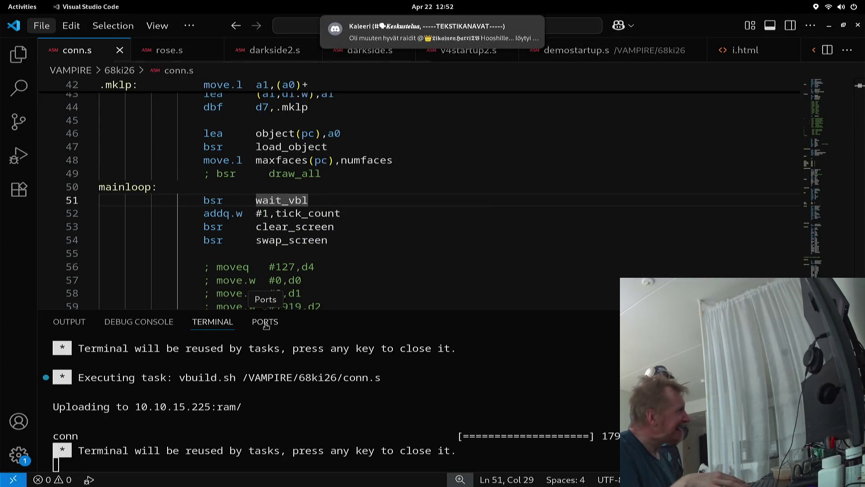
Step: Open tctorus5b.s from the VAMPIRE folder by searching for 'TC' in the Open File dialog
key("ctrl+o")
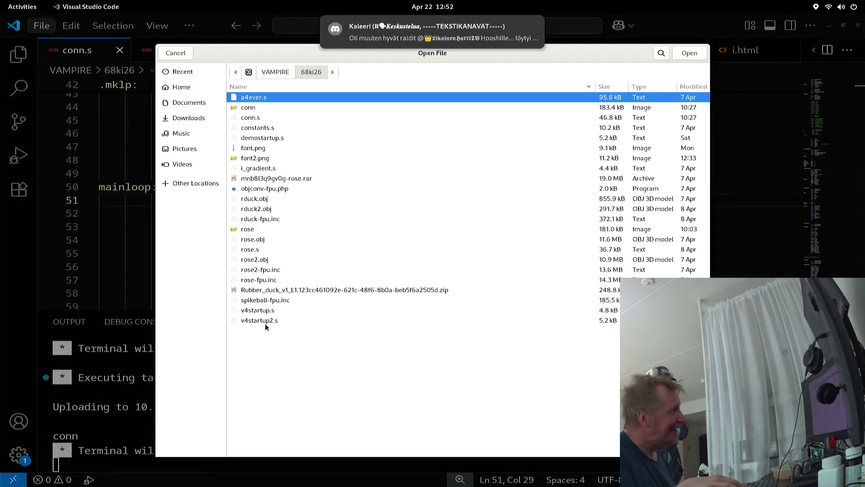
type("..")
key("alt+Up")
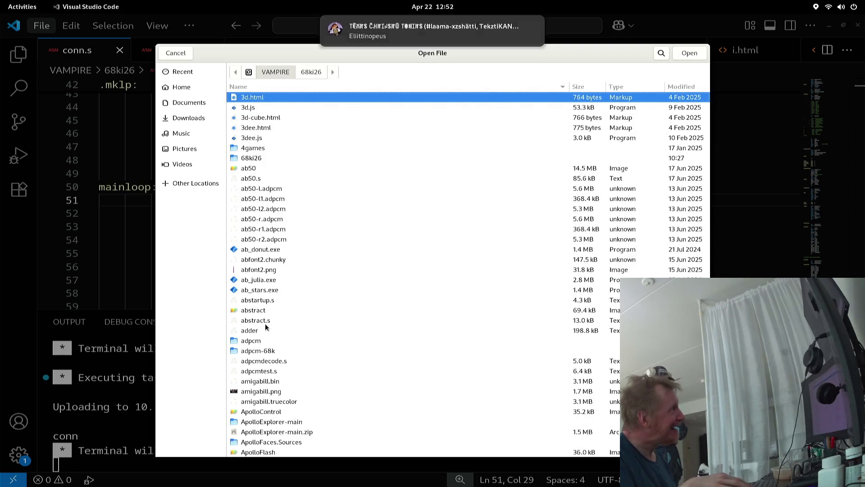
type("TC")
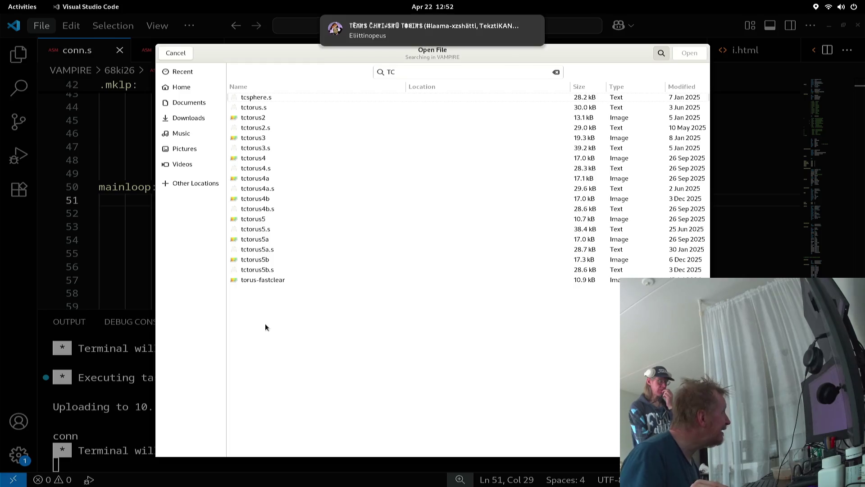
key("Down")
key("Down")
key("Down")
key("Down")
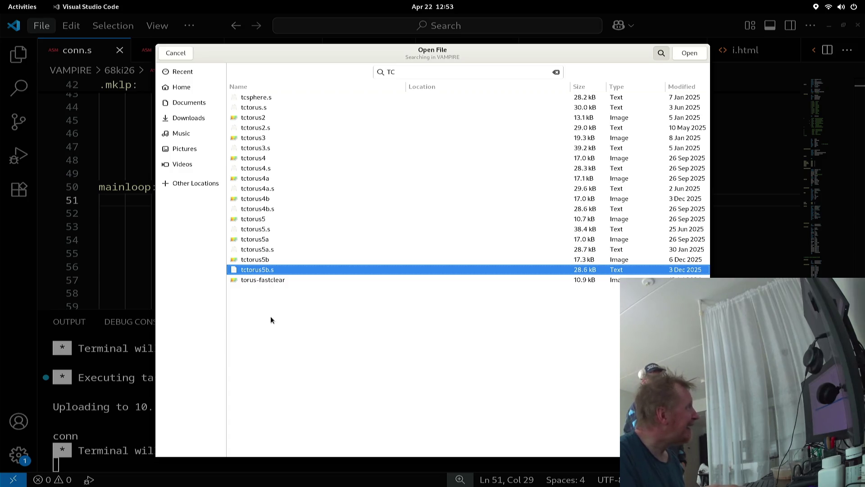
key("Return")
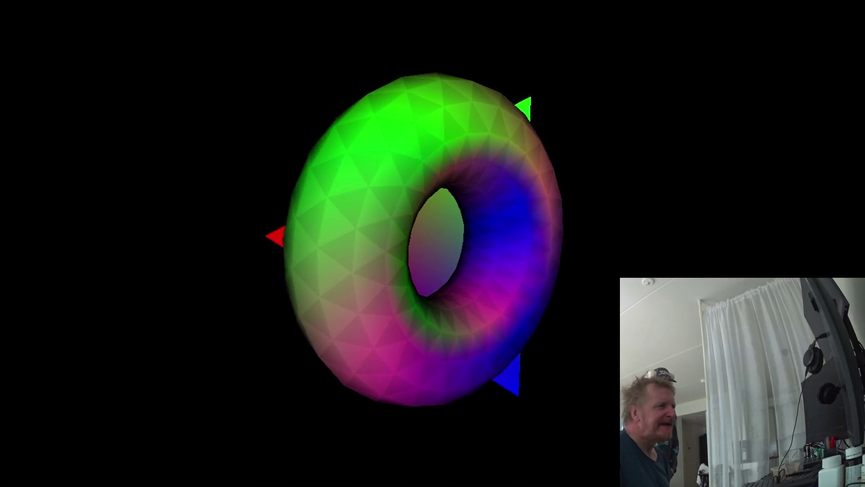
Step: Quit the full-screen torus demo on the Vampire output
key("Escape")
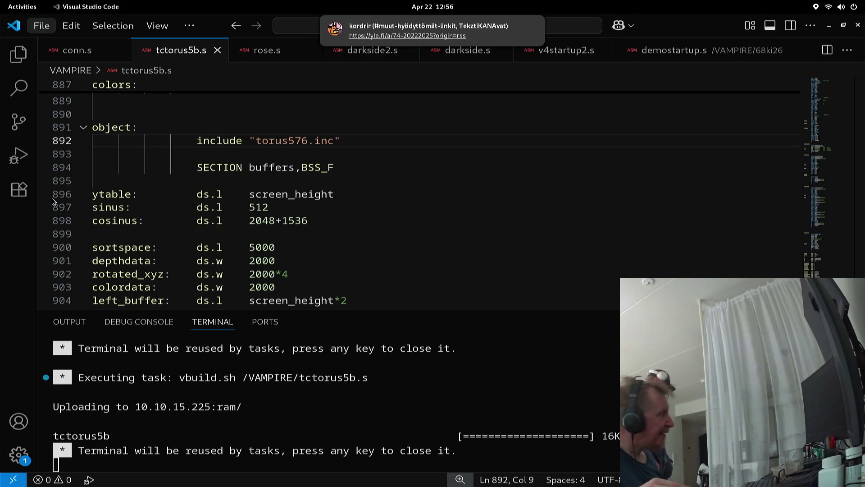
Step: Switch from Visual Studio Code to Google Chrome and open a new tab
key("alt+Tab")
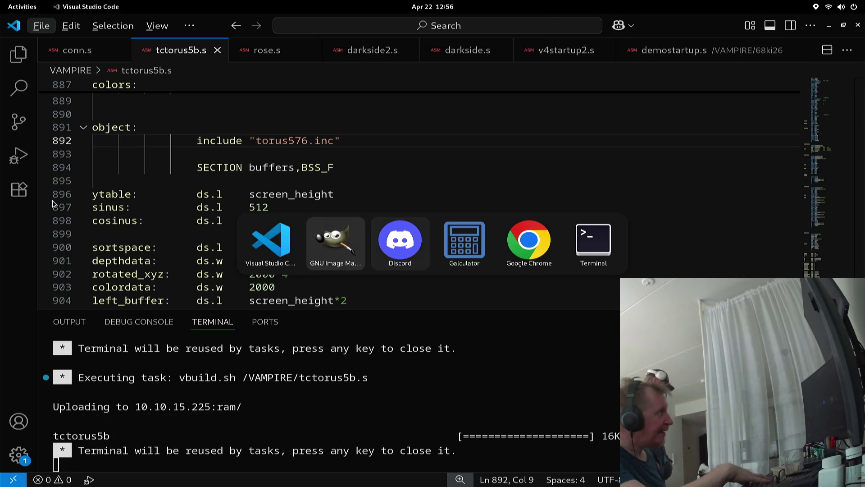
key("Tab")
key("Tab")
key("Tab")
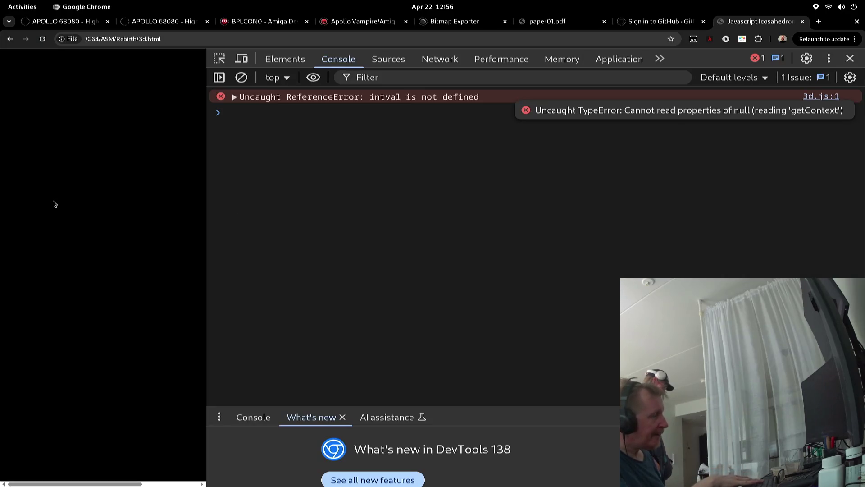
key("ctrl+t")
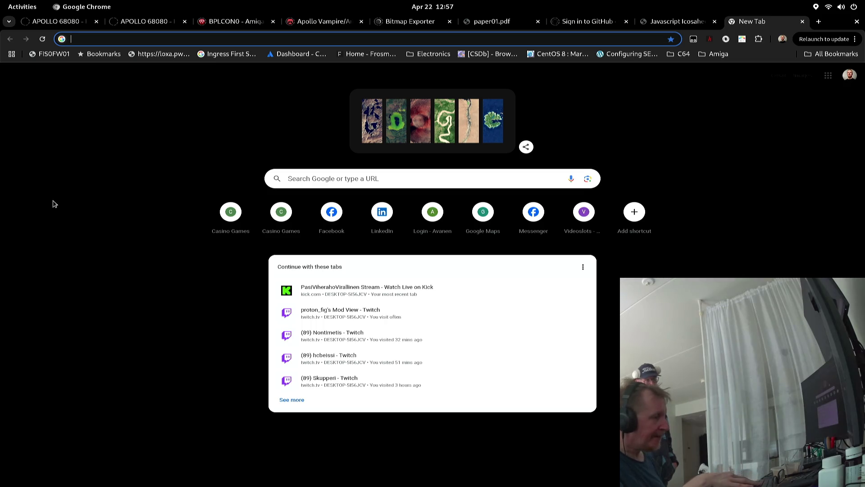
Step: Load youtube.com in the new tab from the 'you' autocompletion
type("you")
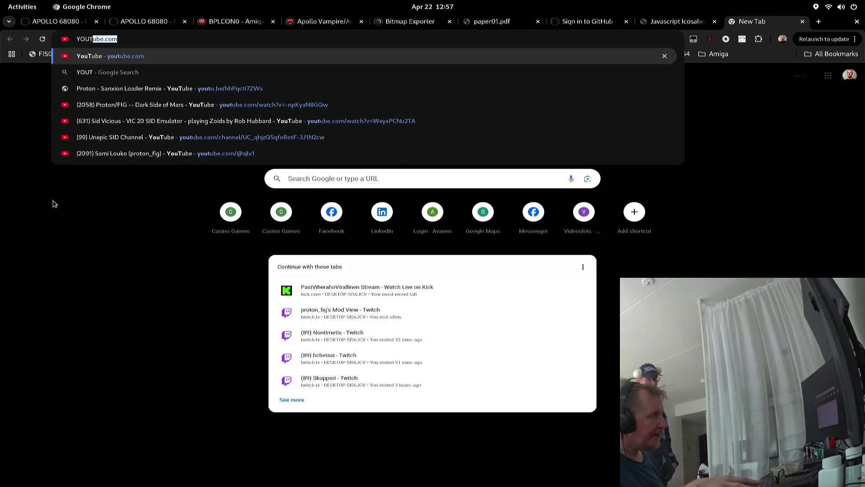
key("Return")
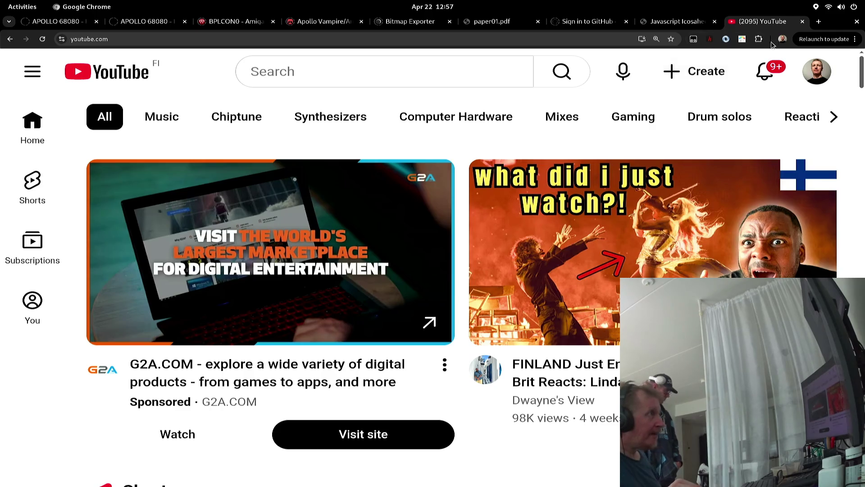
Step: Open your own channel page through the profile avatar's account menu
left_click(811, 72)
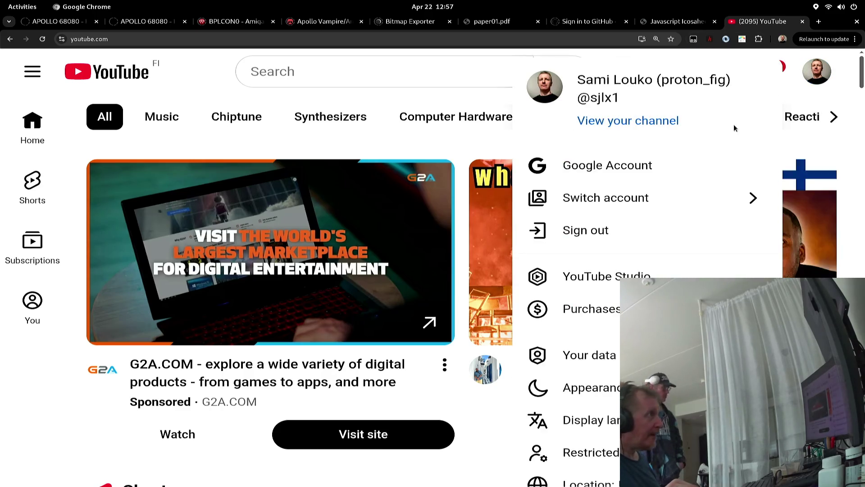
left_click(651, 121)
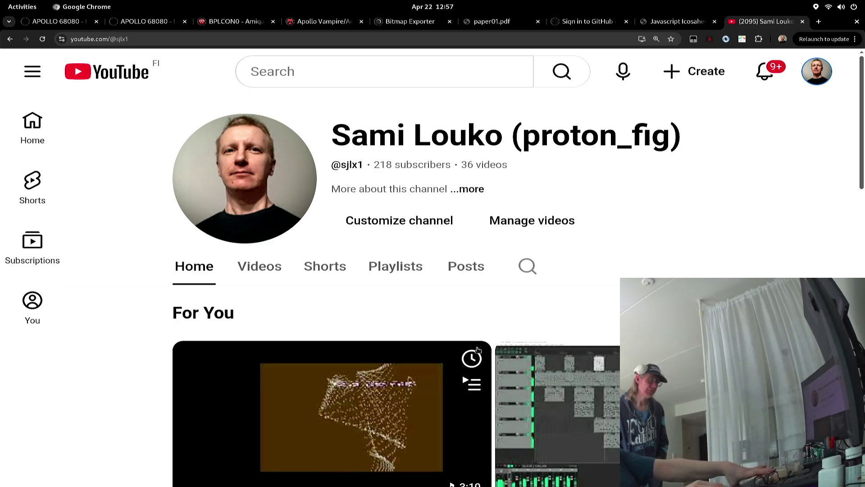
Step: Open the Complex -- Cyboman 6 video and reload its stalled watch page
left_click(431, 394)
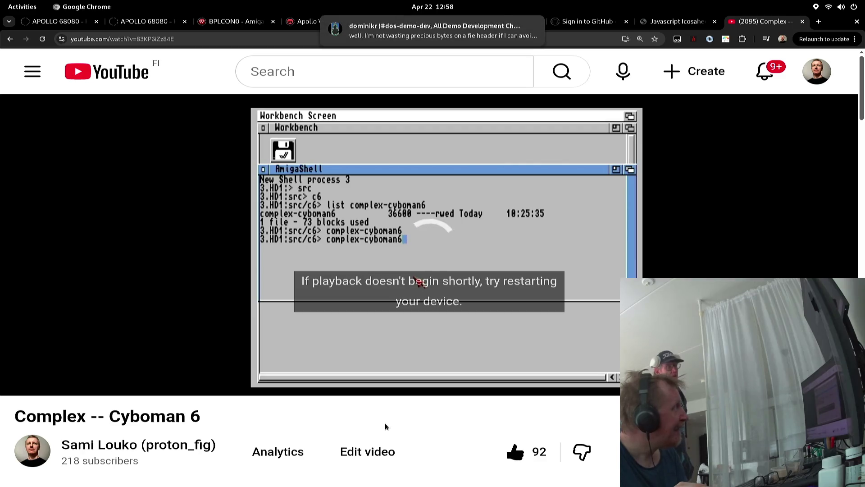
mouse_move(363, 393)
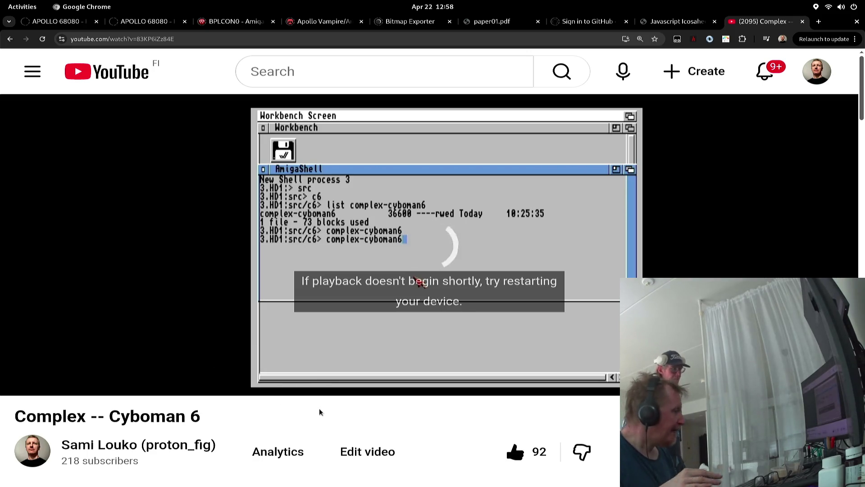
key("F5")
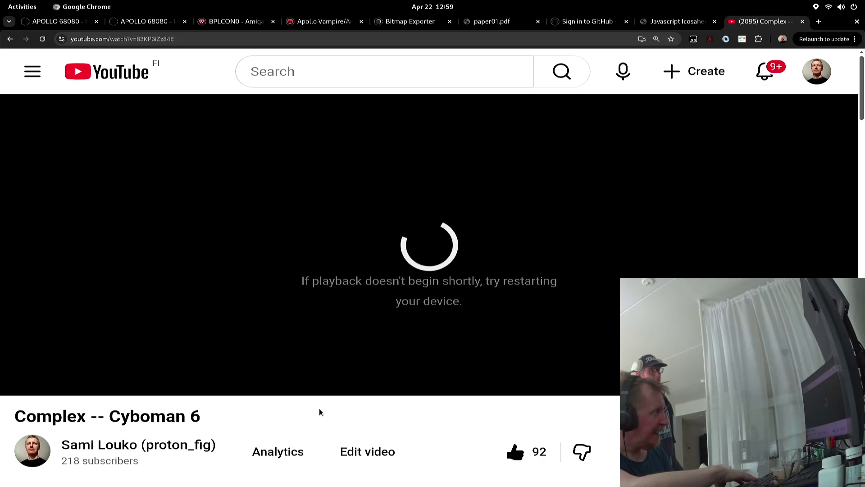
Step: Play the Cyboman 6 video briefly, pause it, then drag the tab out over Discord
key("space")
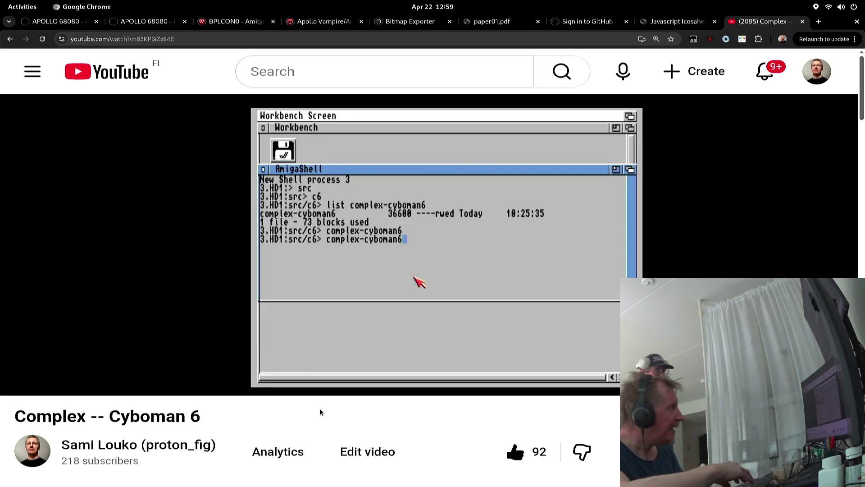
key("space")
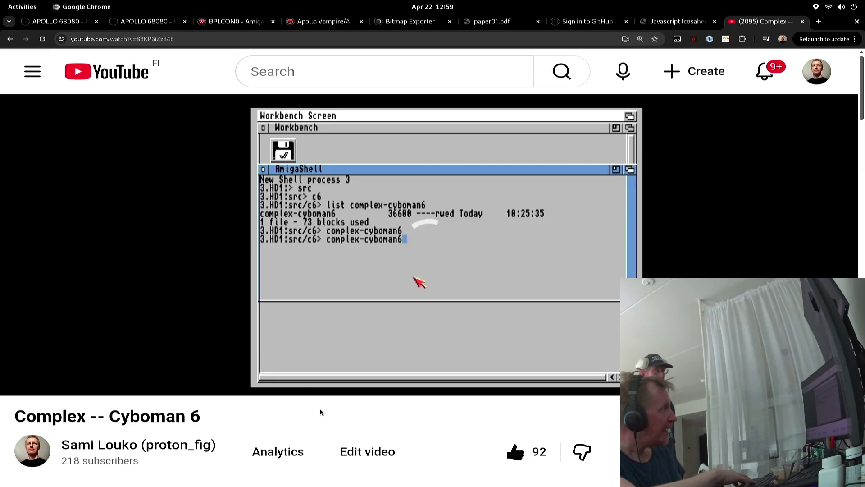
key("space")
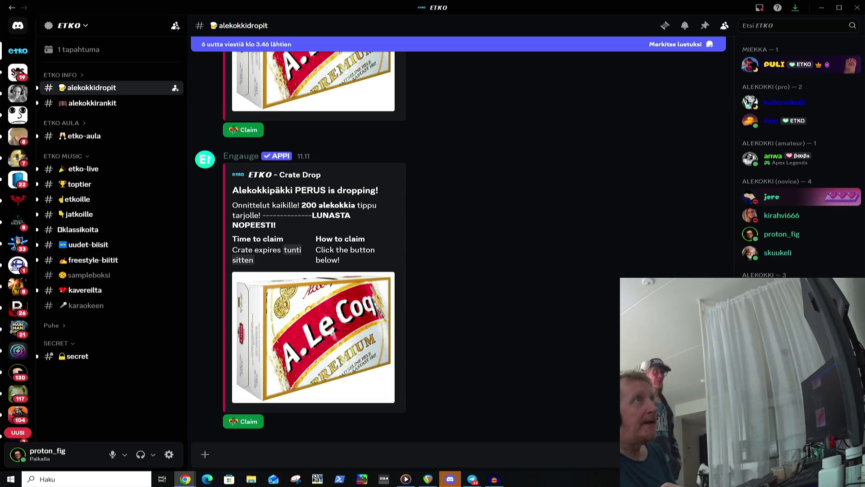
mouse_move(864, 239)
left_mouse_down()
mouse_move(617, 144)
mouse_move(583, 28)
mouse_move(573, 36)
left_mouse_up()
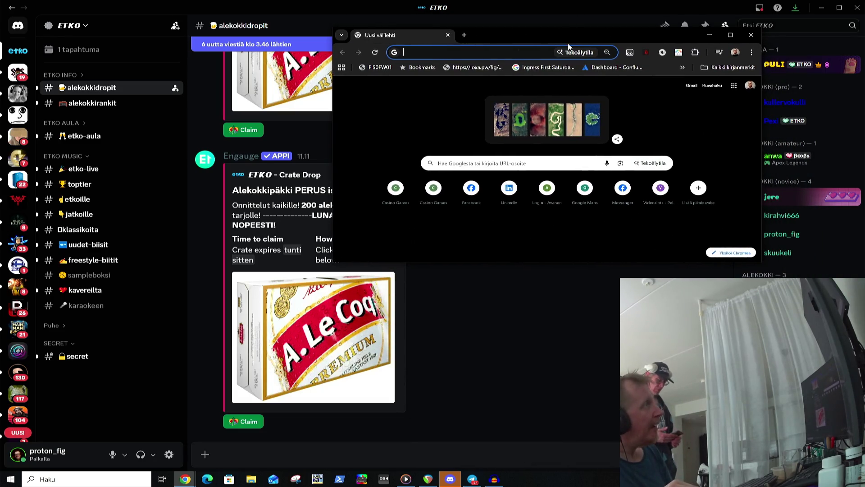
Step: Maximize the new Chrome window and load youtube.com via the 'you' autocompletion
double_click(567, 38)
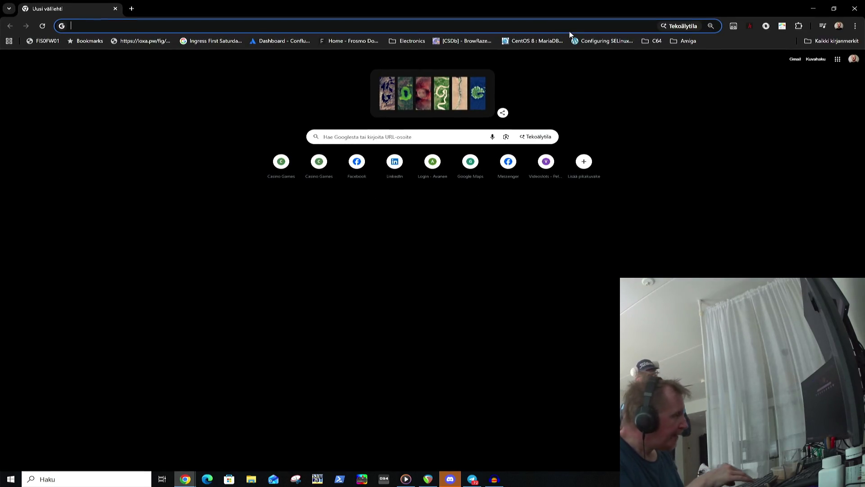
type("youtube.com")
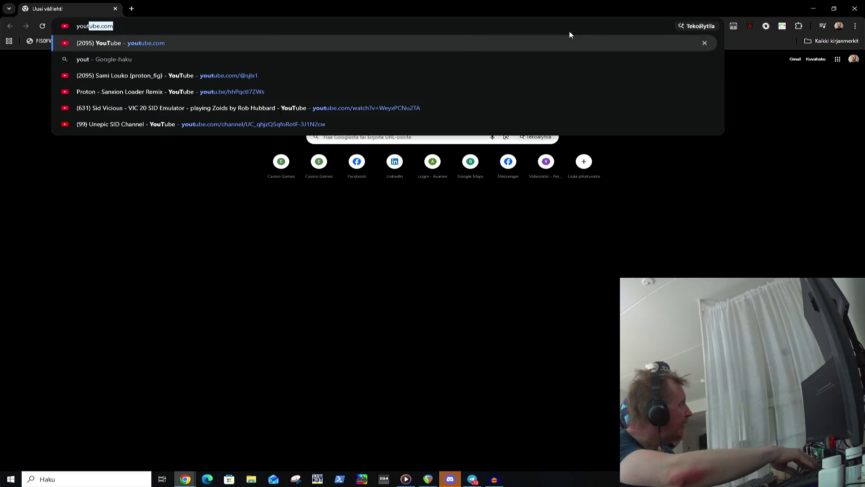
key("Return")
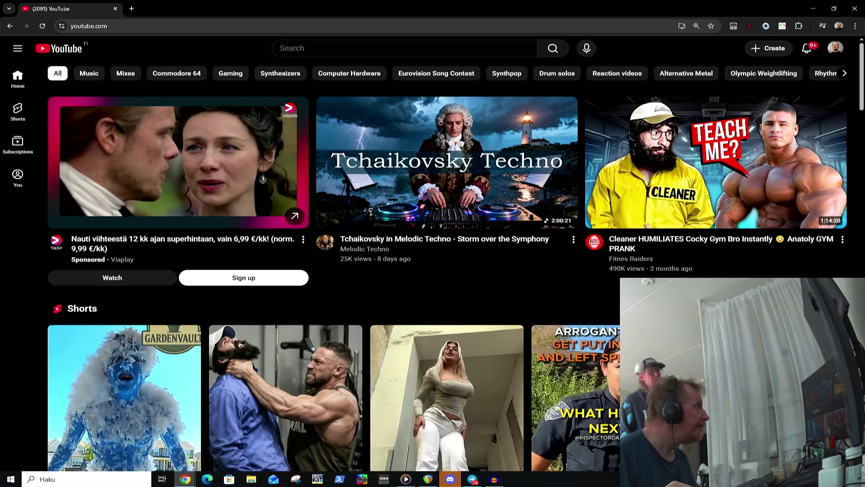
Step: From your channel page, play the Complex -- Cyboman 6 video full screen
left_click(832, 52)
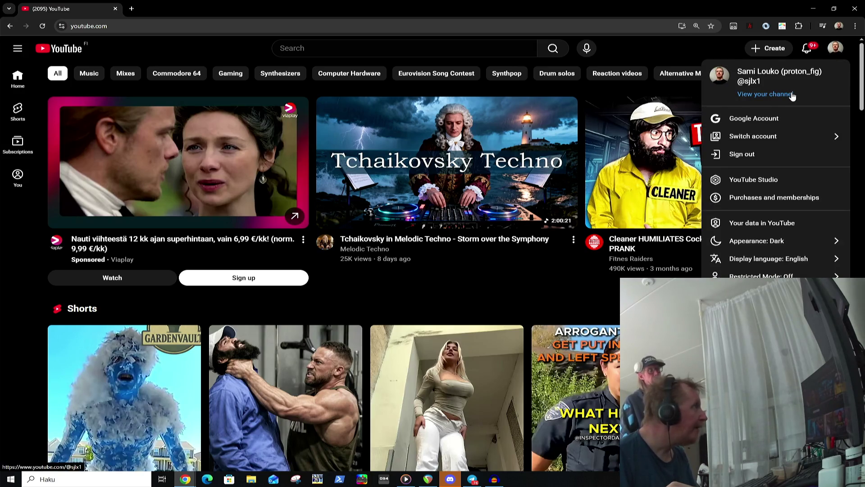
left_click(793, 93)
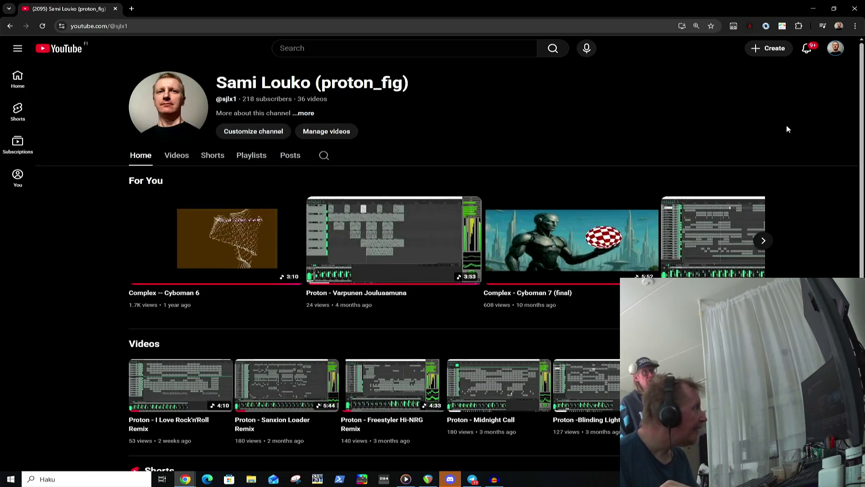
left_click(209, 260)
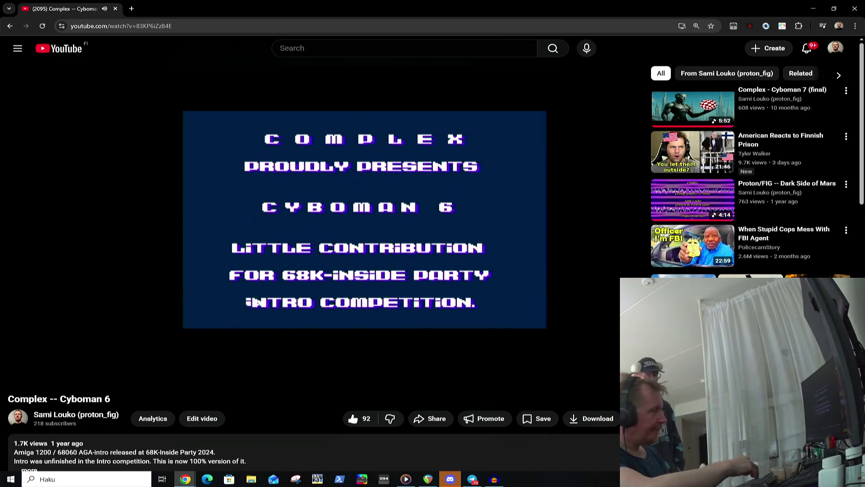
double_click(315, 276)
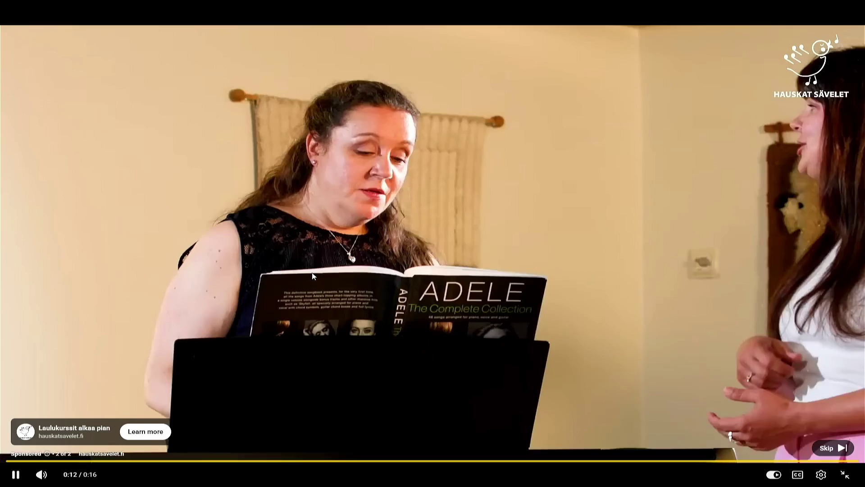
Step: Pause the sponsored singing-lesson YouTube pre-roll ad at 0:12 of 0:16
left_click(313, 276)
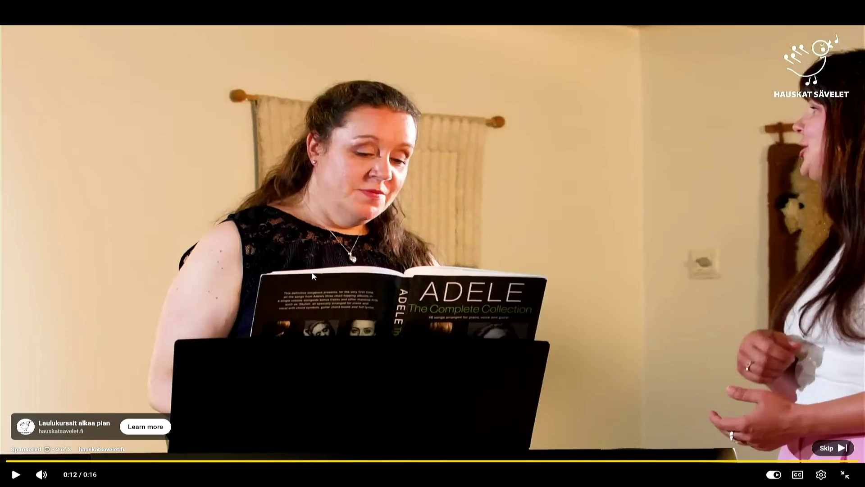
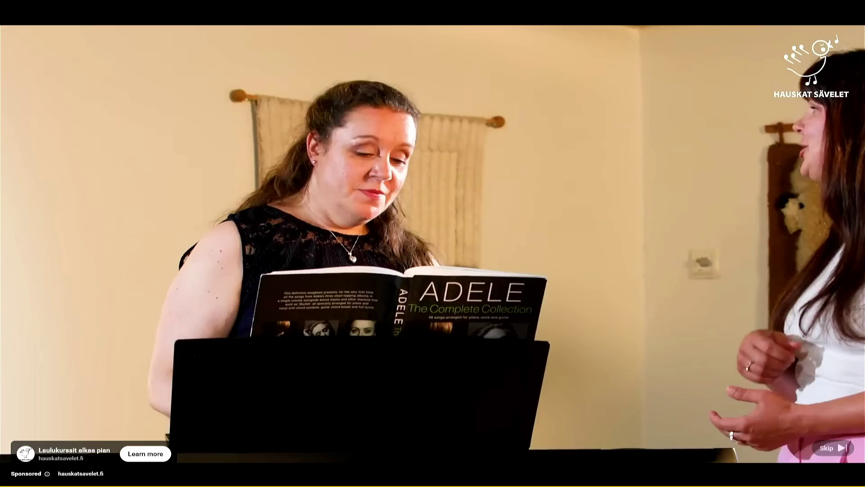
Step: Exit fullscreen on the YouTube ad and switch to Discord's ETKO alekokkidropit channel
double_click(312, 272)
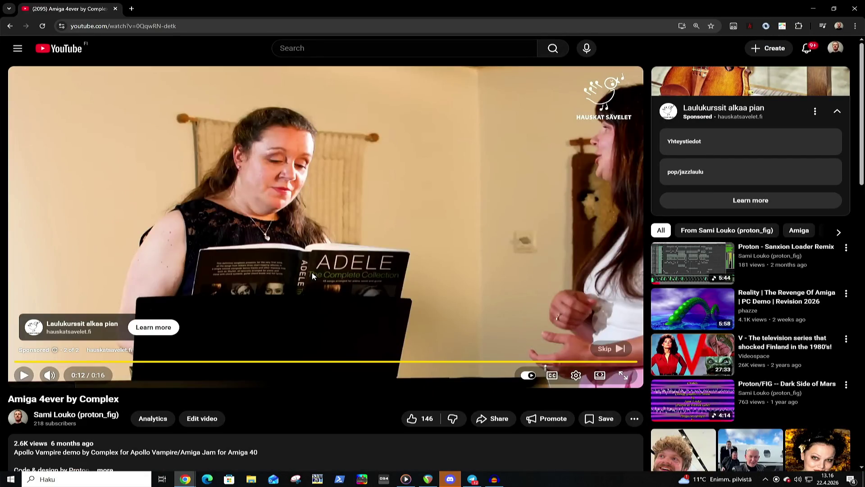
key("alt+Tab")
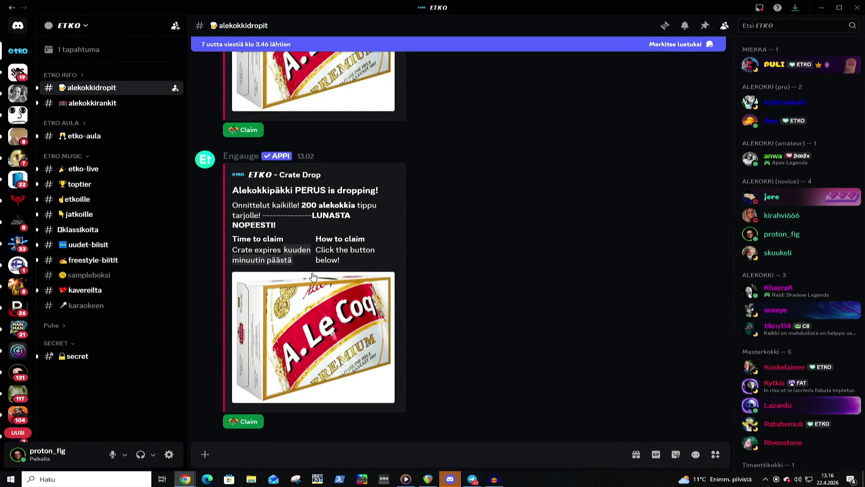
Step: Scroll up through the ETKO crate-drop messages, then return to the Cyboman 6 YouTube video
key("alt+Tab")
key("alt+Tab")
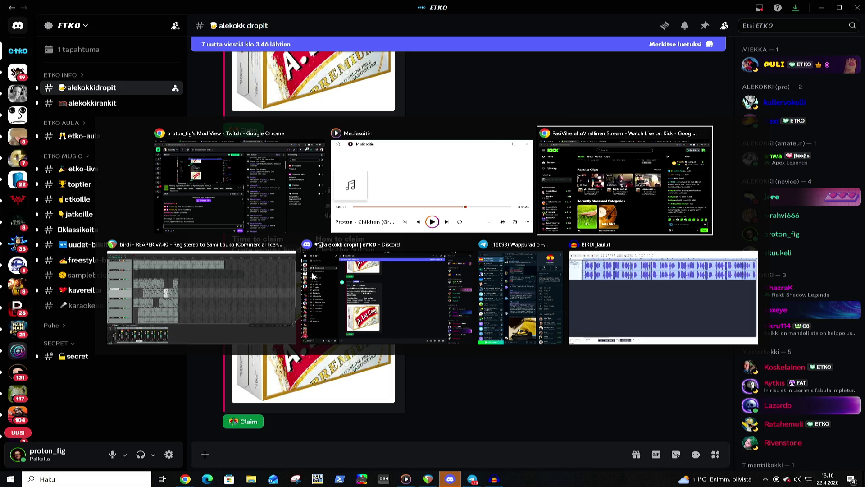
key("alt+shift+Tab")
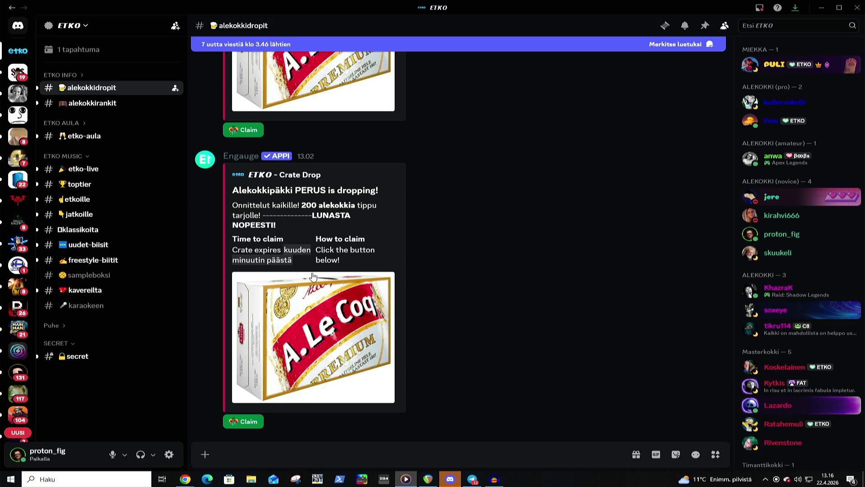
scroll(313, 276, "up", 2)
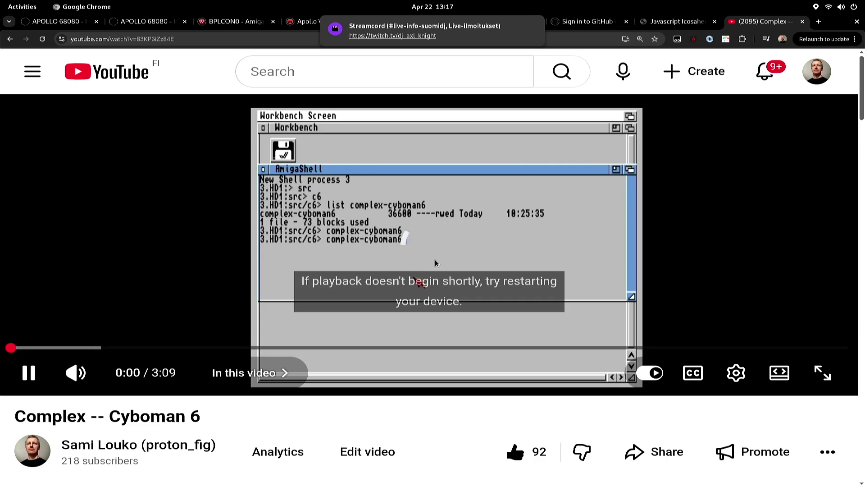
Step: Pause and close the Complex -- Cyboman 6 tab, returning to VS Code with tctorus5b.s
left_click(436, 262)
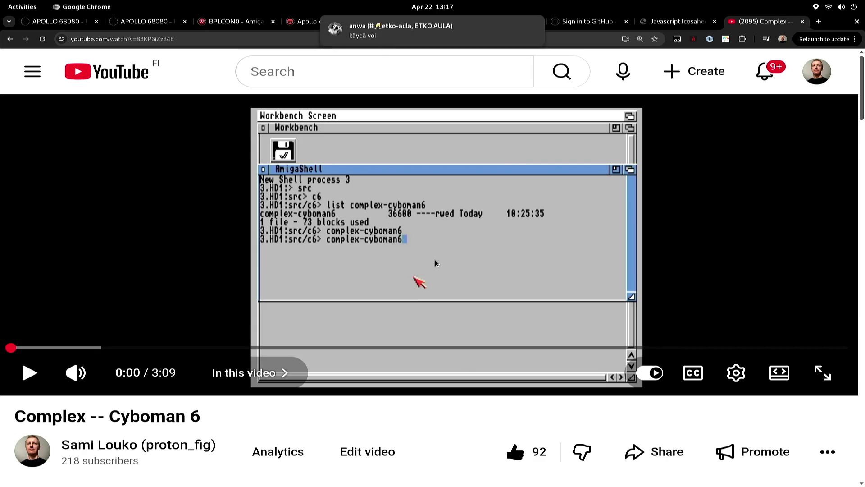
key("ctrl+w")
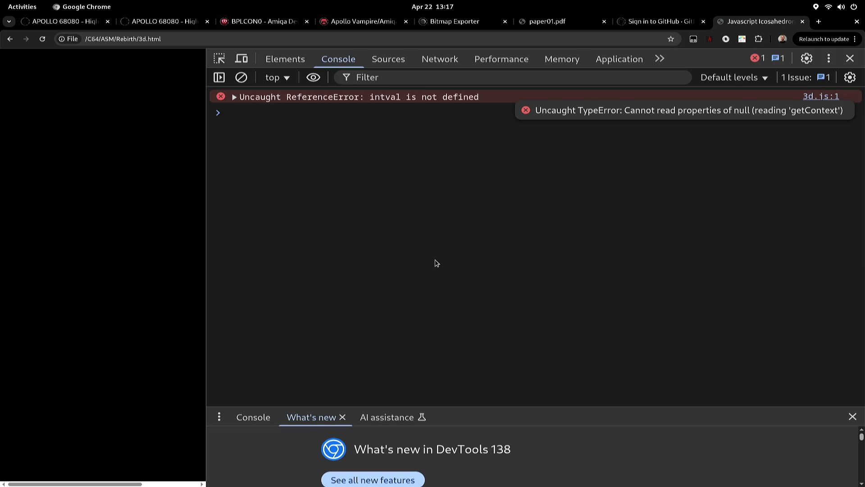
key("alt+Tab")
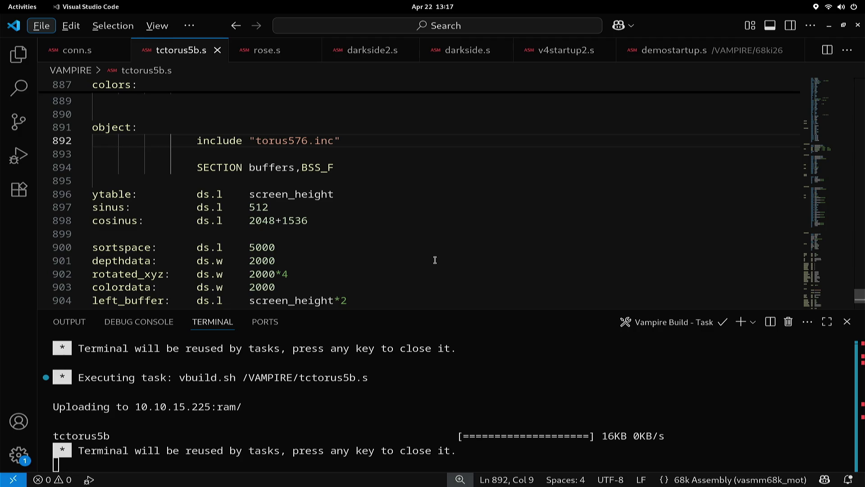
Step: Switch the editor from tctorus5b.s to conn.s from the 68ki26 folder via the recent-editors list
key("ctrl+Tab")
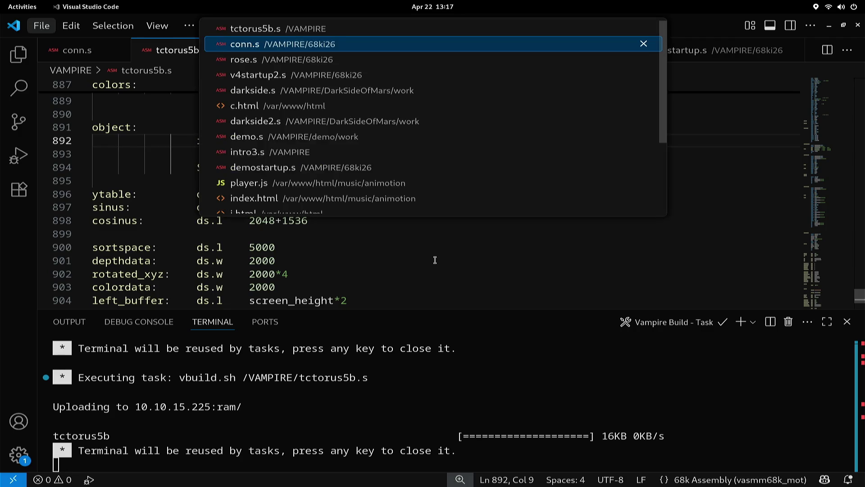
key("ctrl+Tab")
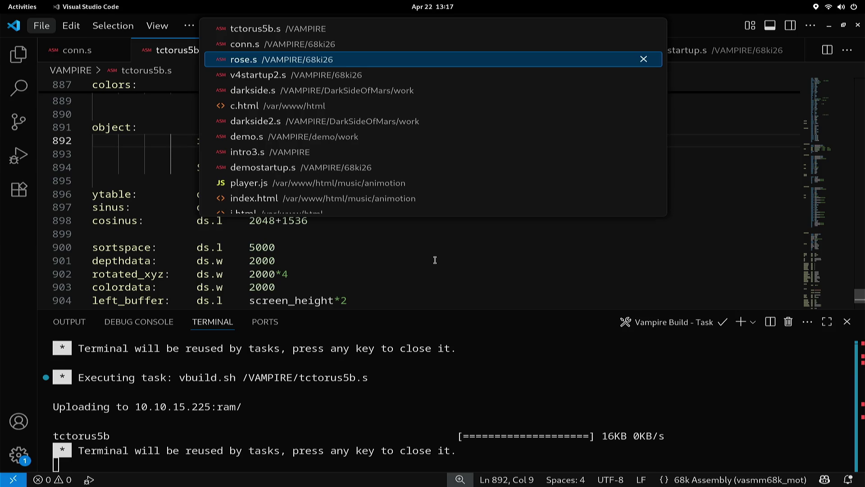
key("ctrl+Tab")
key("ctrl+Tab")
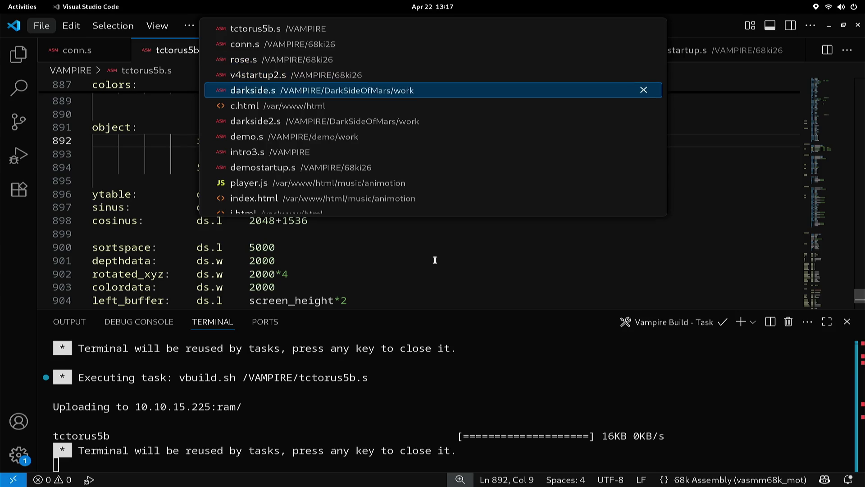
key("ctrl+shift+Tab")
key("ctrl+shift+Tab")
key("ctrl+shift+Tab")
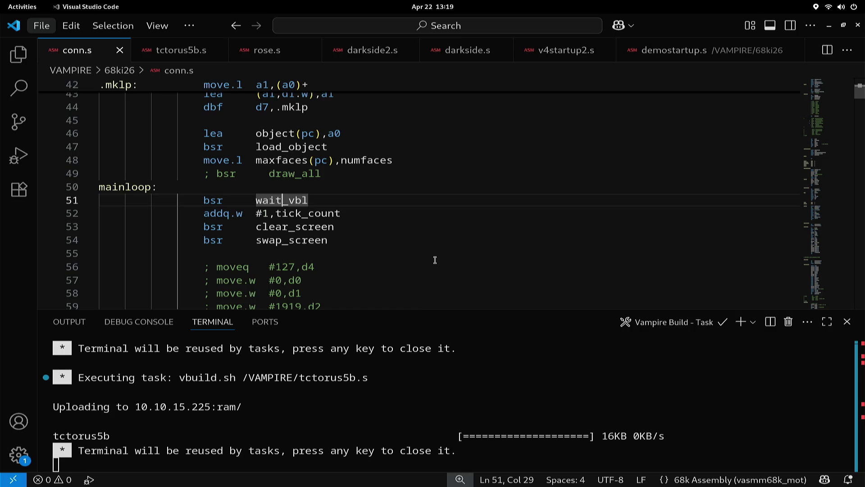
Step: Switch from VS Code to the GIMP window holding the tall letter-font image
key("alt+Tab")
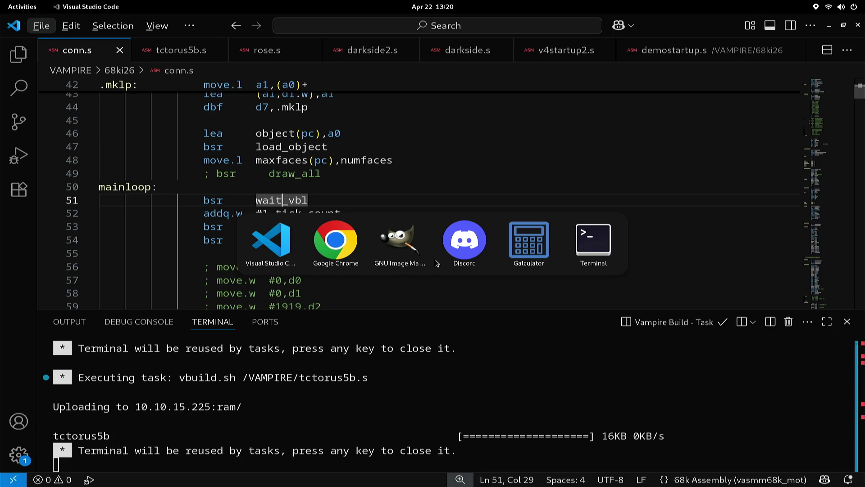
key("Tab")
key("Tab")
key("shift+Tab")
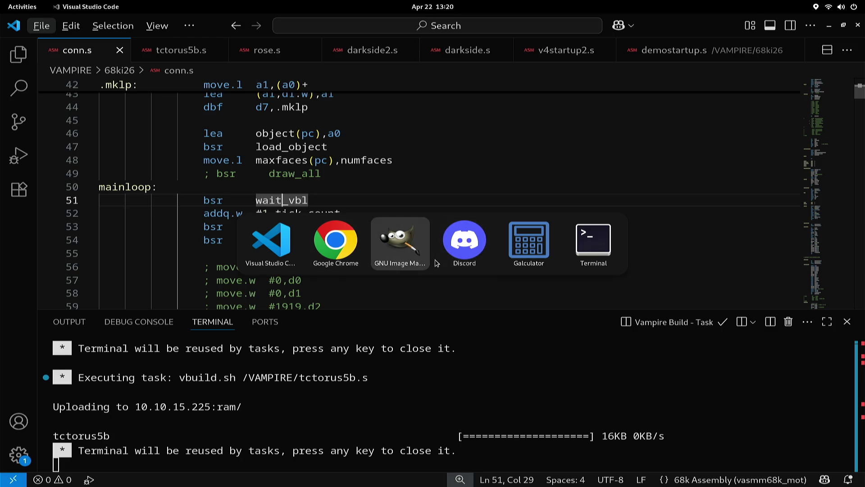
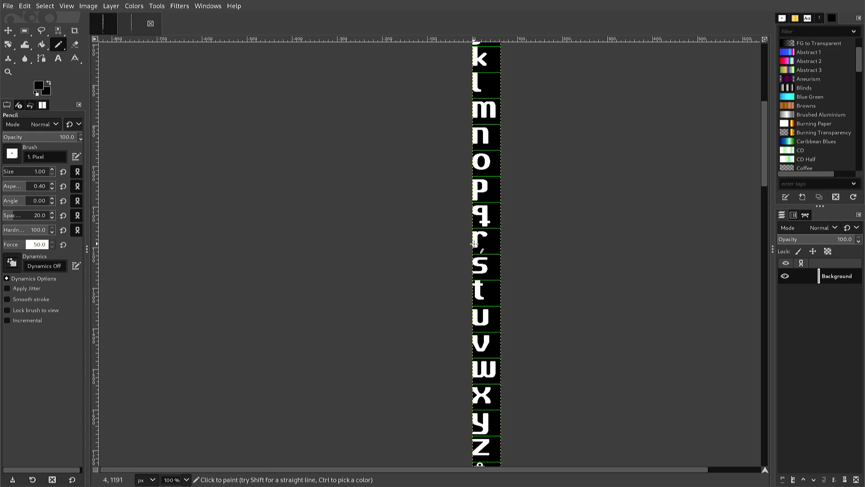
Step: Scroll the glyph strip past the lowercase letters and zoom to 550% on the capital S
scroll(481, 235, "down", 3)
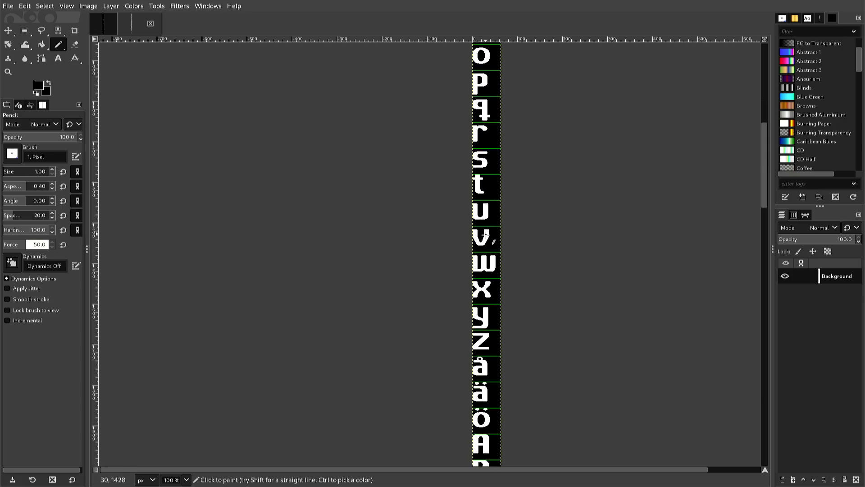
scroll(486, 234, "down", 5)
scroll(485, 234, "down", 10)
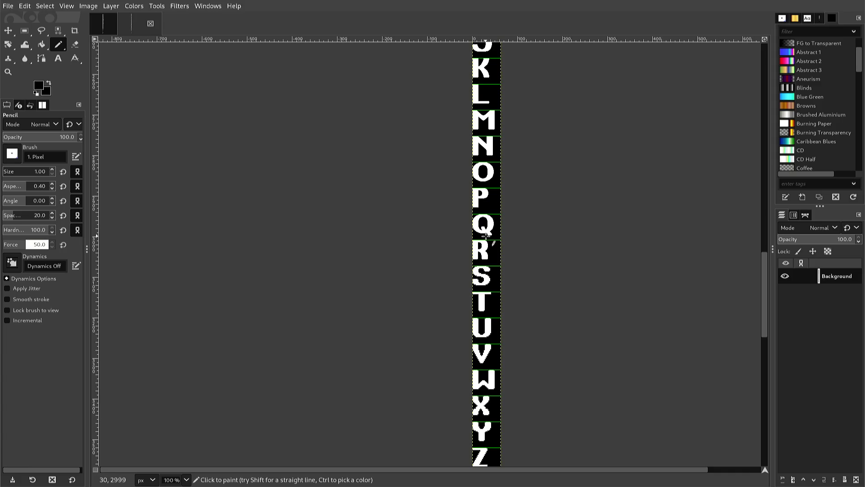
scroll(487, 235, "down", 2)
scroll(486, 234, "up", 2)
scroll(487, 235, "down", 2)
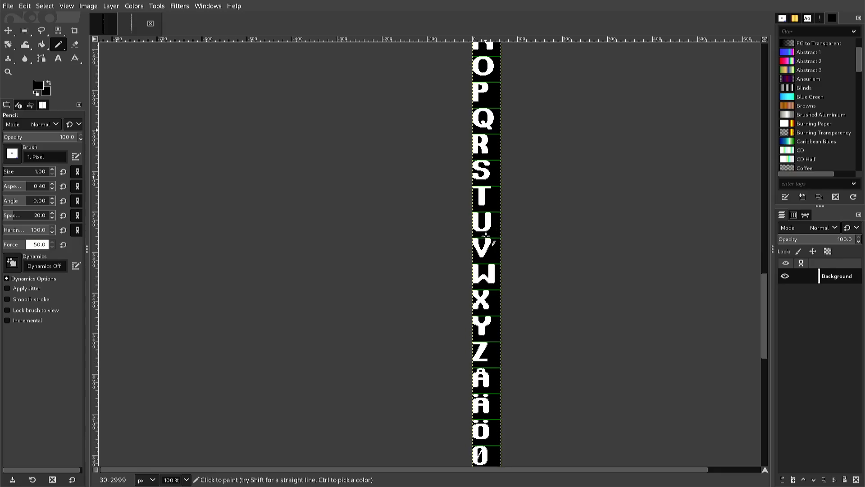
scroll(487, 234, "up", 2)
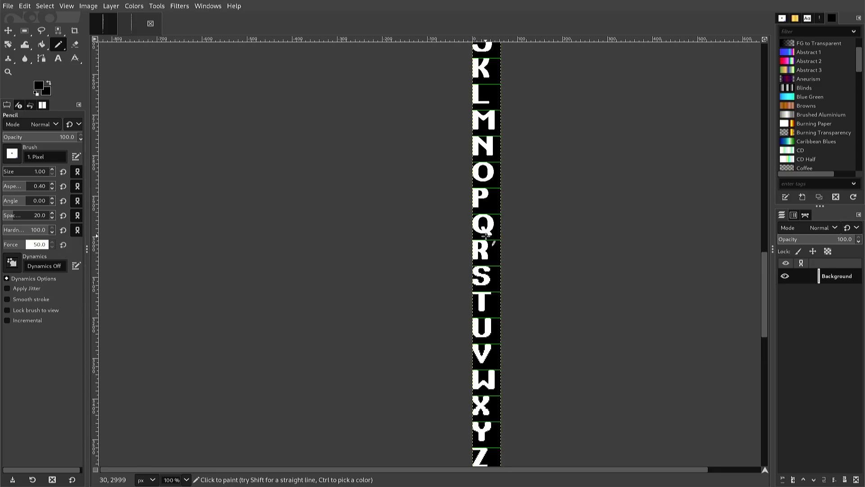
scroll(486, 235, "up", 2, "ctrl")
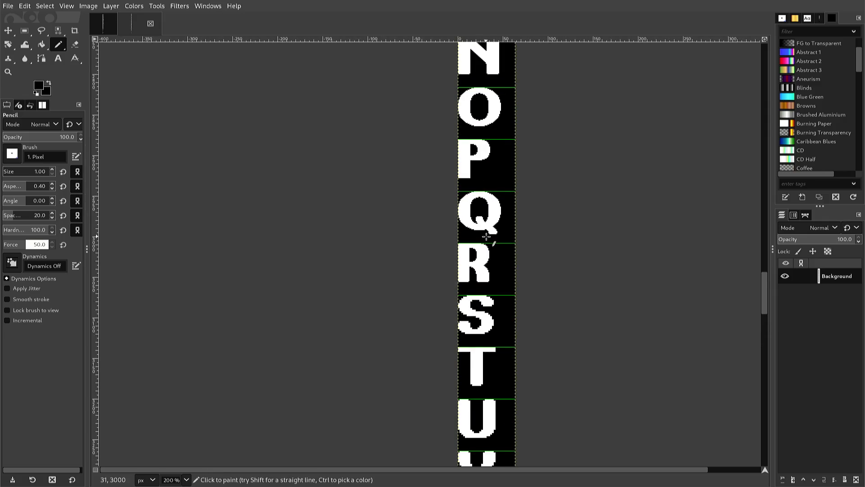
scroll(487, 236, "down", 2)
scroll(486, 235, "up", 1)
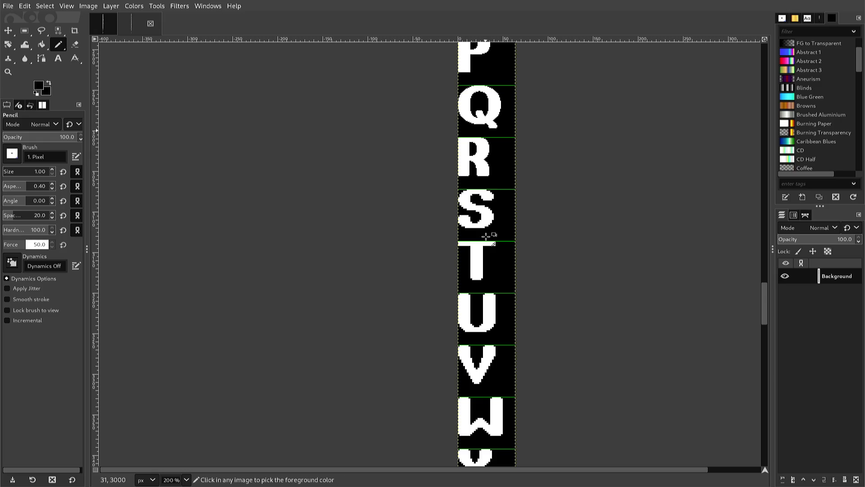
scroll(487, 236, "up", 1, "ctrl")
scroll(486, 233, "up", 1, "ctrl")
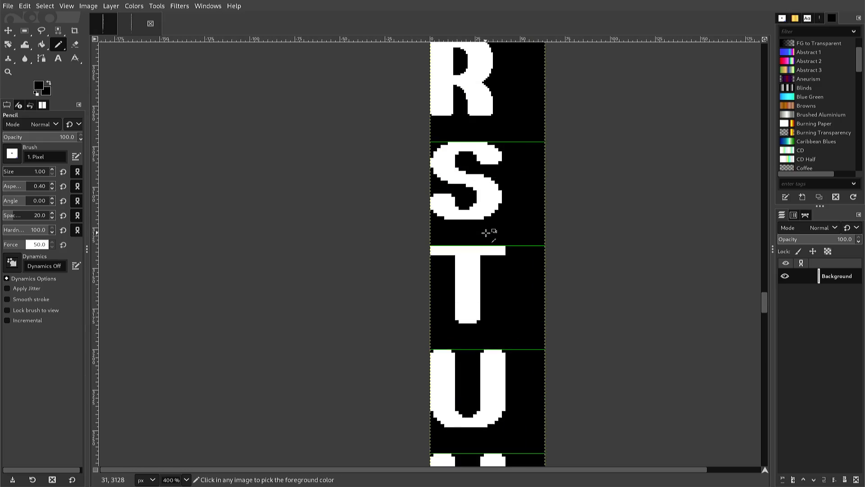
scroll(485, 231, "up", 1, "ctrl")
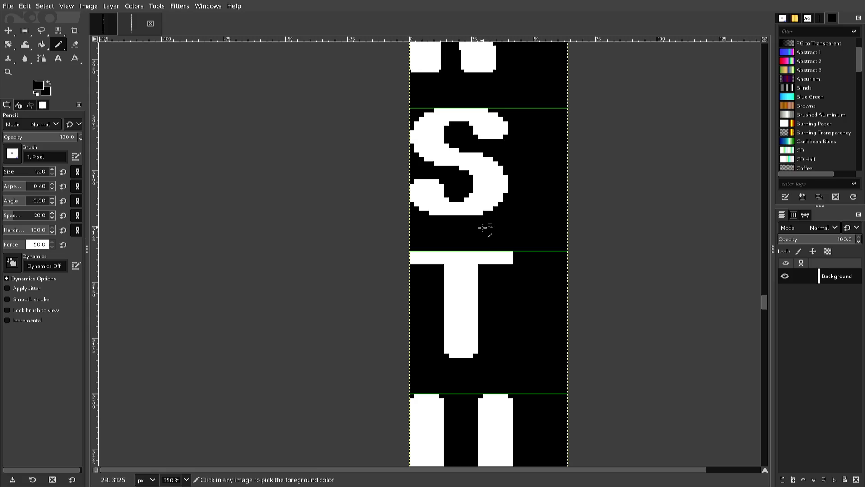
scroll(480, 220, "up", 1, "ctrl")
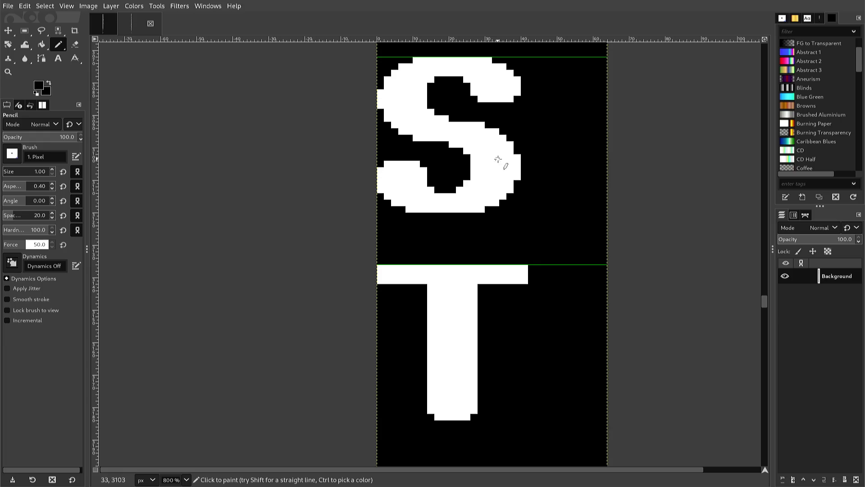
Step: Zoom the S from 800% to 1100% and paint a black pixel on its top edge
scroll(512, 118, "up", 3)
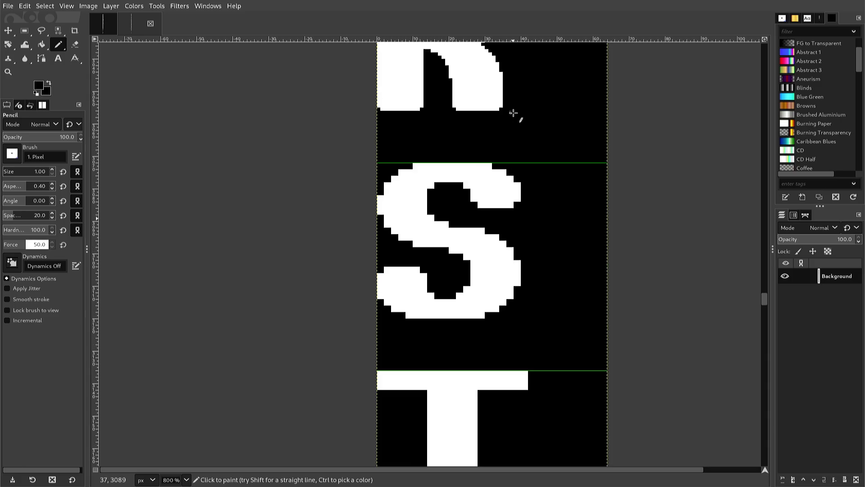
scroll(509, 141, "down", 3)
scroll(509, 147, "up", 3)
right_click(512, 147)
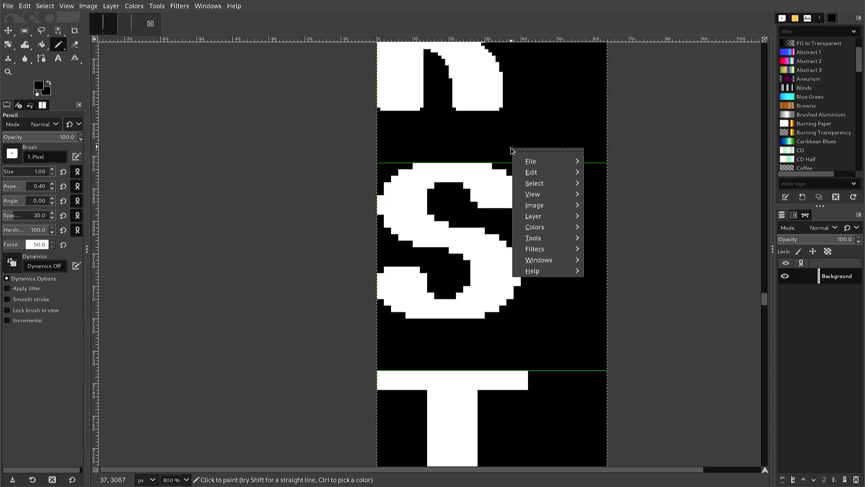
key("Escape")
scroll(512, 150, "up", 1)
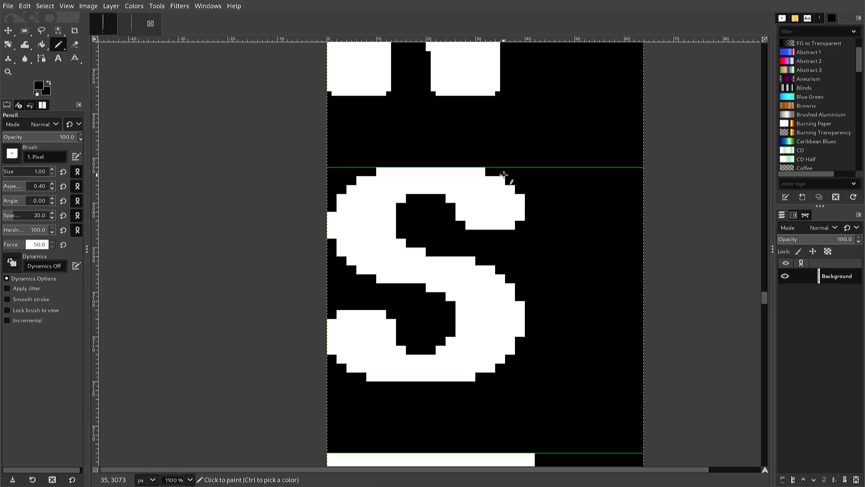
left_click(493, 178)
Step: Pick white from the S as the foreground painting colour
key("ctrl")
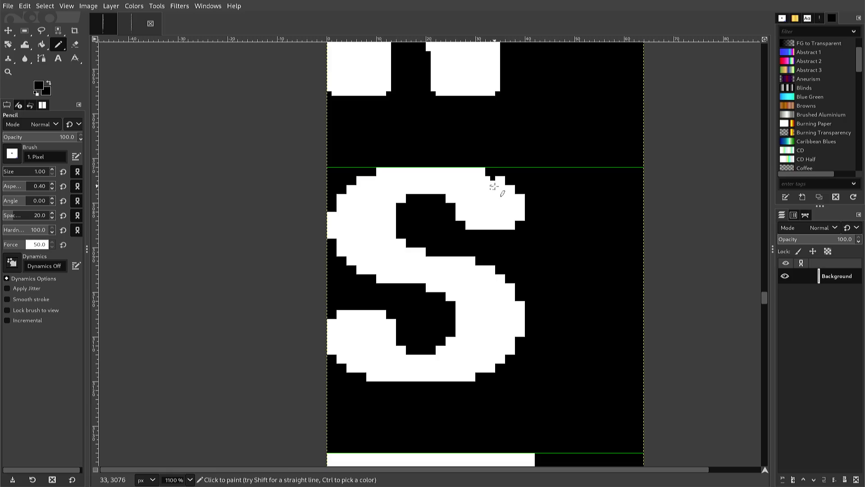
left_click(492, 181, "ctrl")
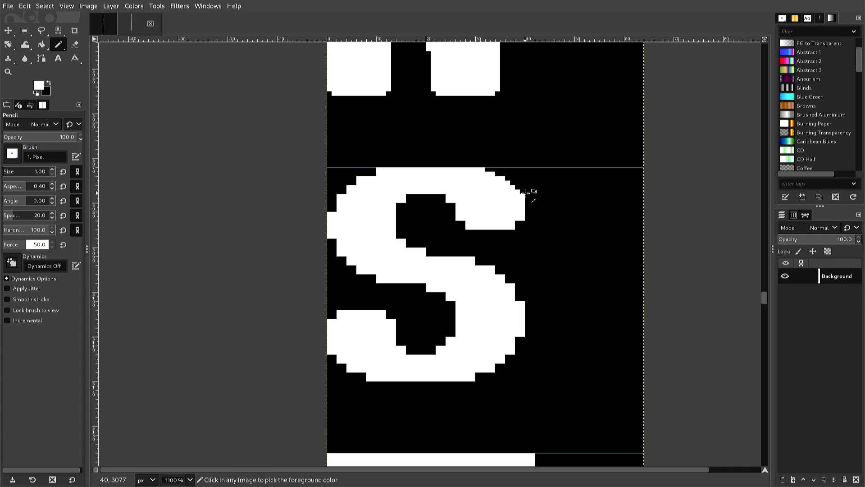
Step: Sample black and white from the canvas and paint a white pixel on the S's edge
left_click(526, 192, "ctrl")
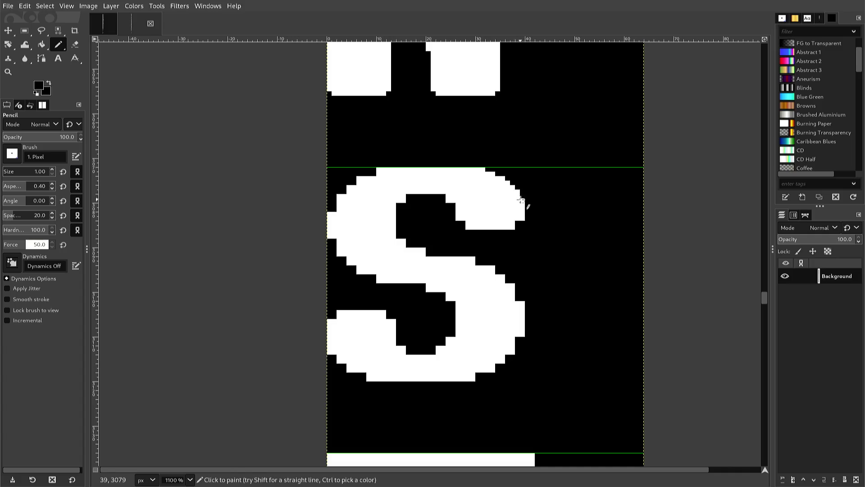
left_click(520, 218, "ctrl")
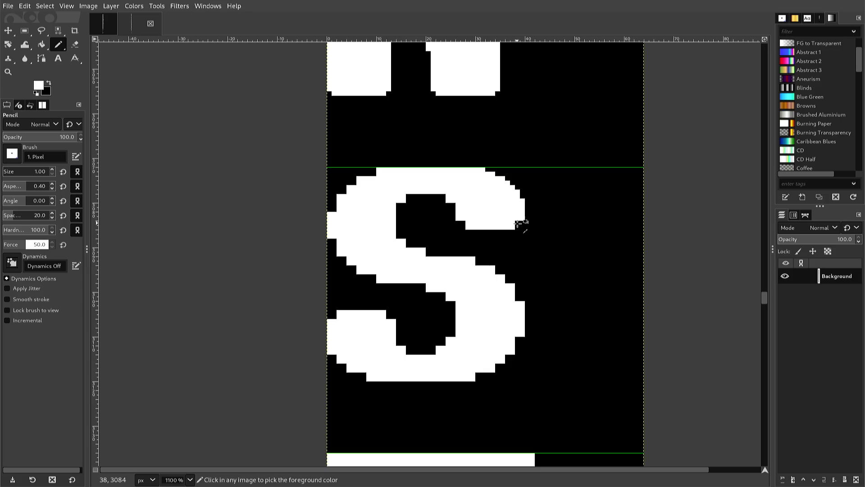
left_click(520, 220, "ctrl")
left_click(517, 222, "ctrl")
left_click(517, 223)
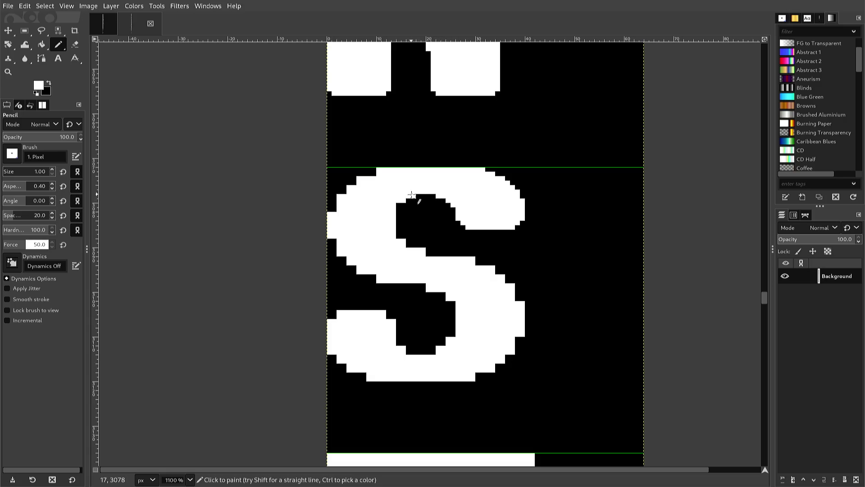
Step: Fill the S's inner corner, left edge and upper-left staircase steps with white pixels
left_click(398, 203)
left_click(398, 206)
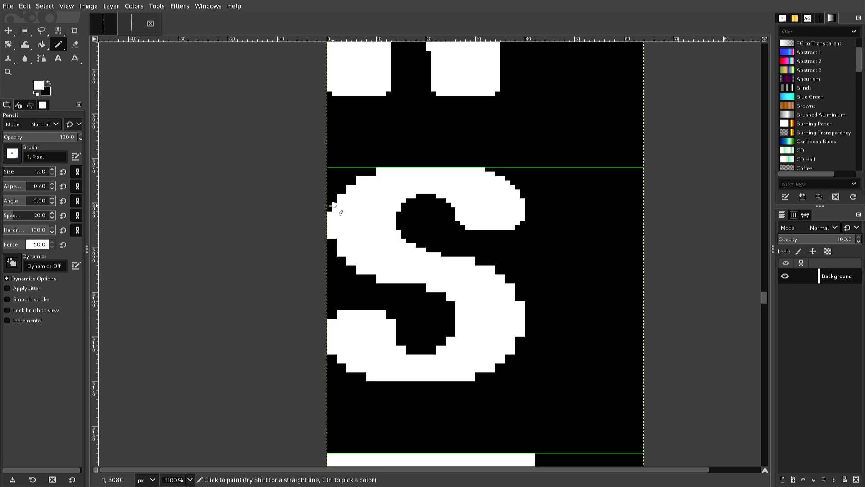
left_click(334, 205)
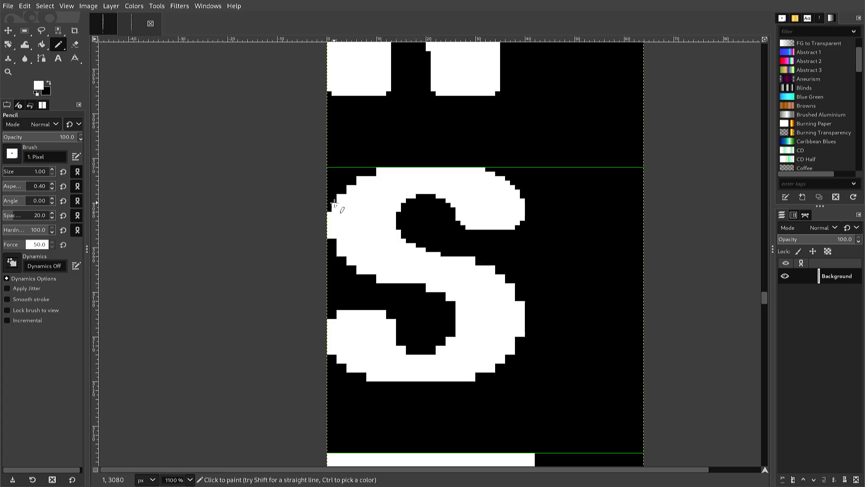
left_click(352, 186)
left_click(365, 175)
key("ctrl")
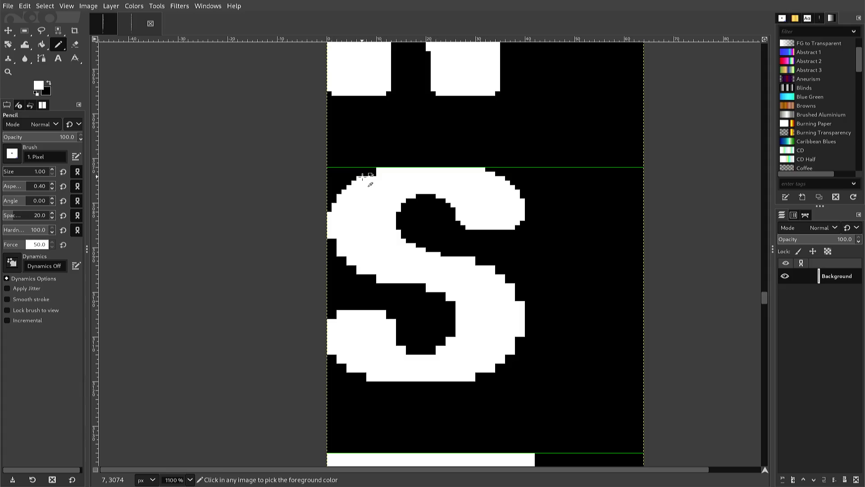